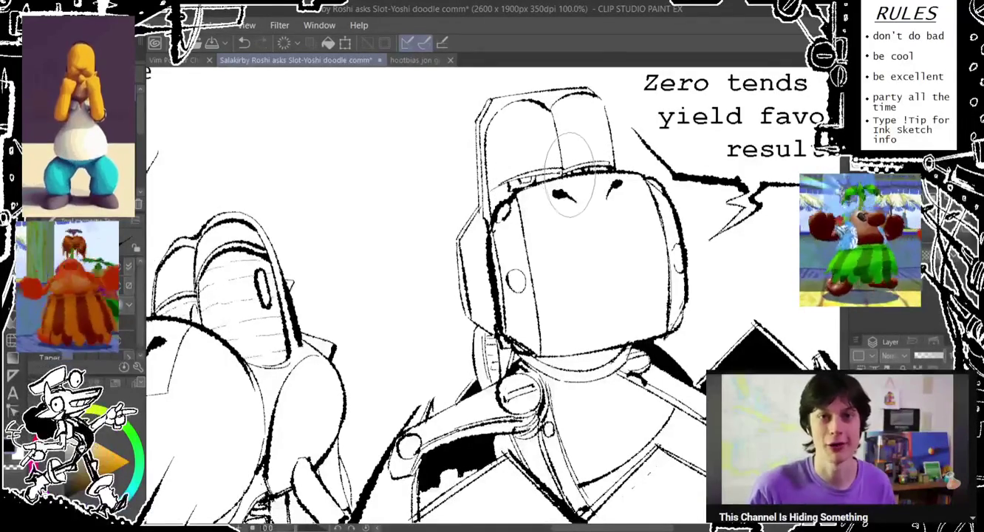
# Touch up the ink along the robot's arm beside the dark shading under its head
pyautogui.scroll(-5, 572, 173)
pyautogui.moveTo(529, 154); pyautogui.dragTo(517, 163)
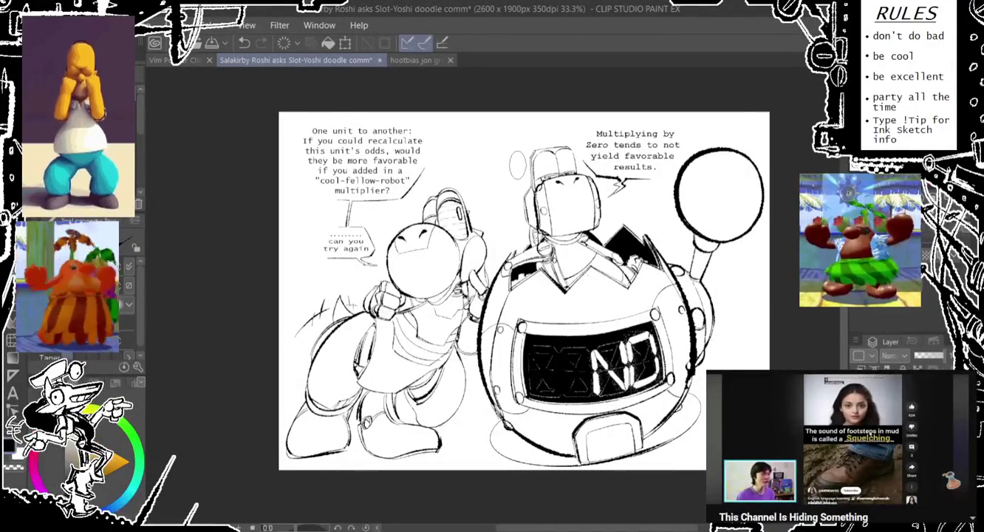
pyautogui.scroll(3, 546, 188)
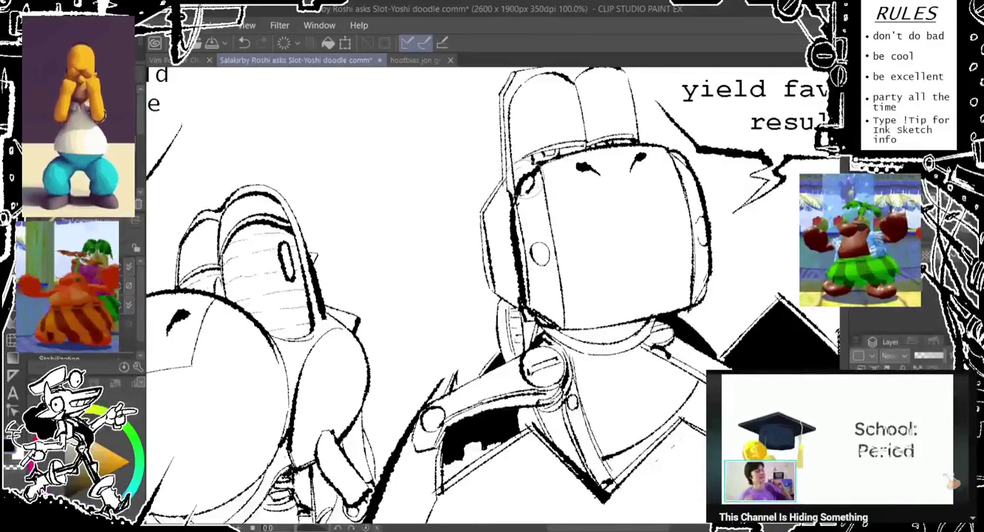
pyautogui.scroll(-2, 517, 166)
pyautogui.scroll(-2, 582, 183)
pyautogui.scroll(2, 583, 183)
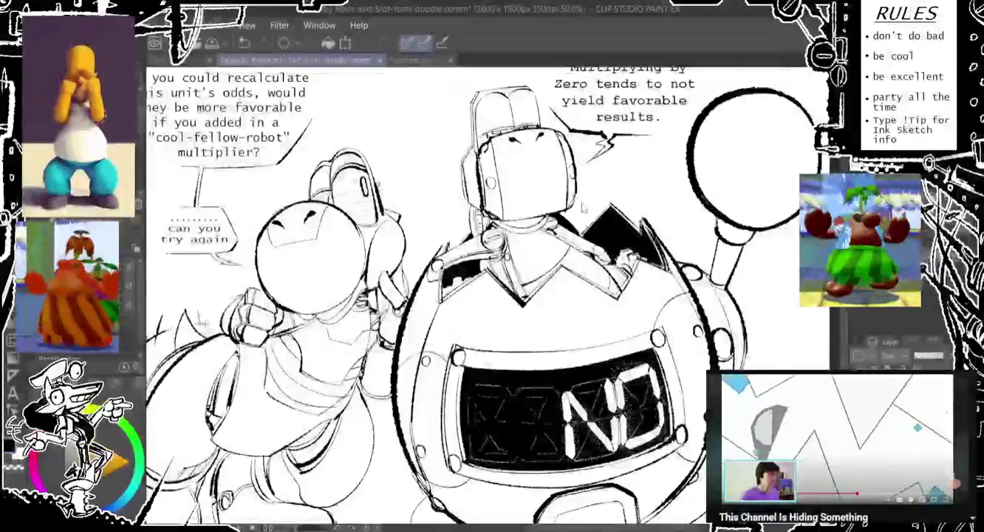
pyautogui.scroll(1, 583, 183)
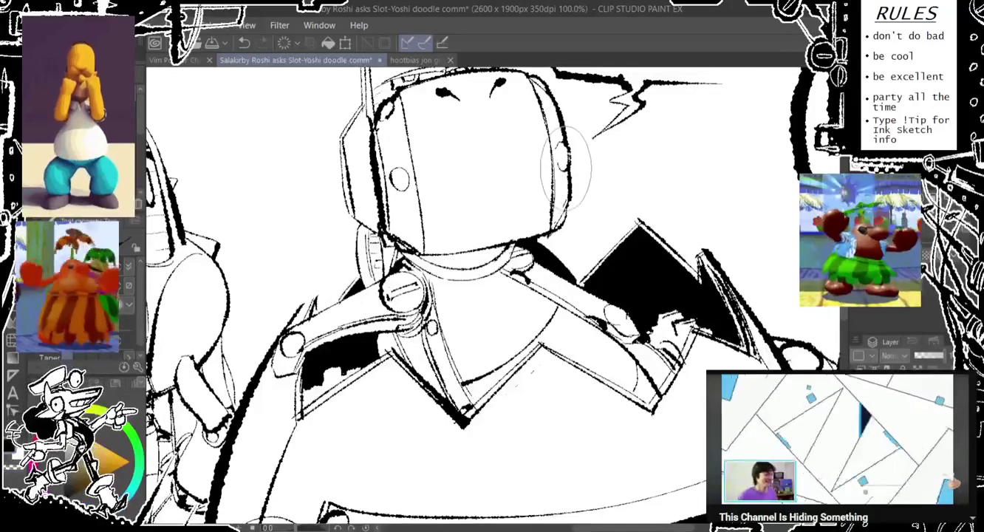
pyautogui.scroll(-5, 565, 170)
pyautogui.scroll(5, 567, 151)
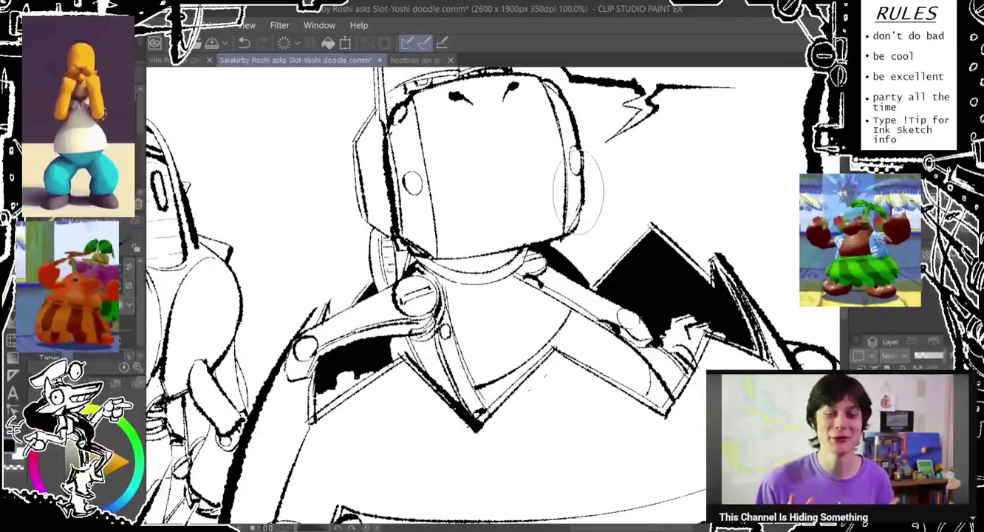
pyautogui.scroll(-1, 578, 191)
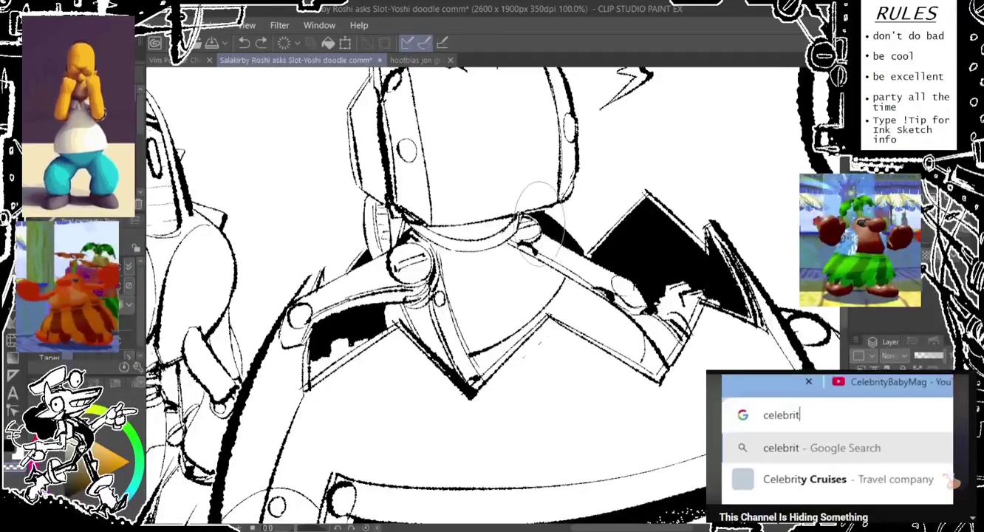
pyautogui.hotkey('ctrl', '0')
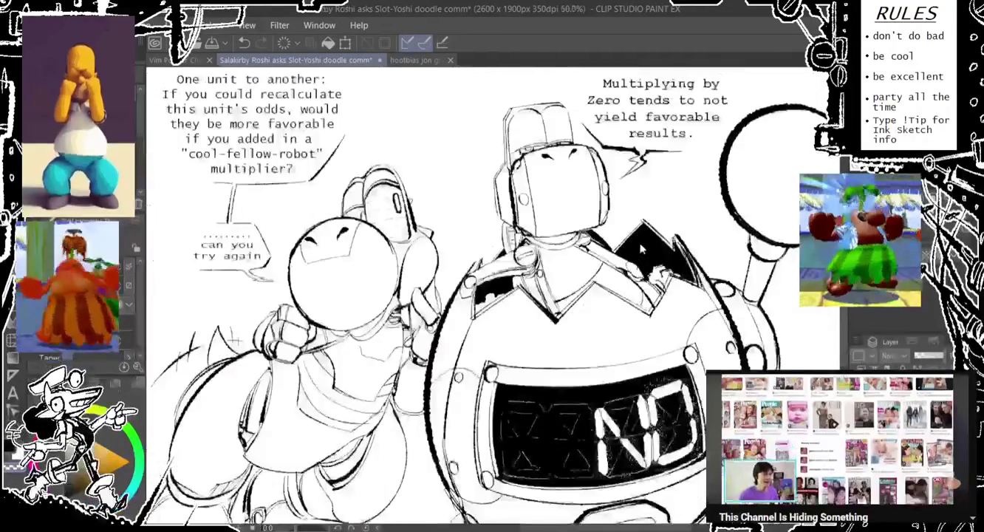
pyautogui.hotkey('ctrl', 'alt', '0')
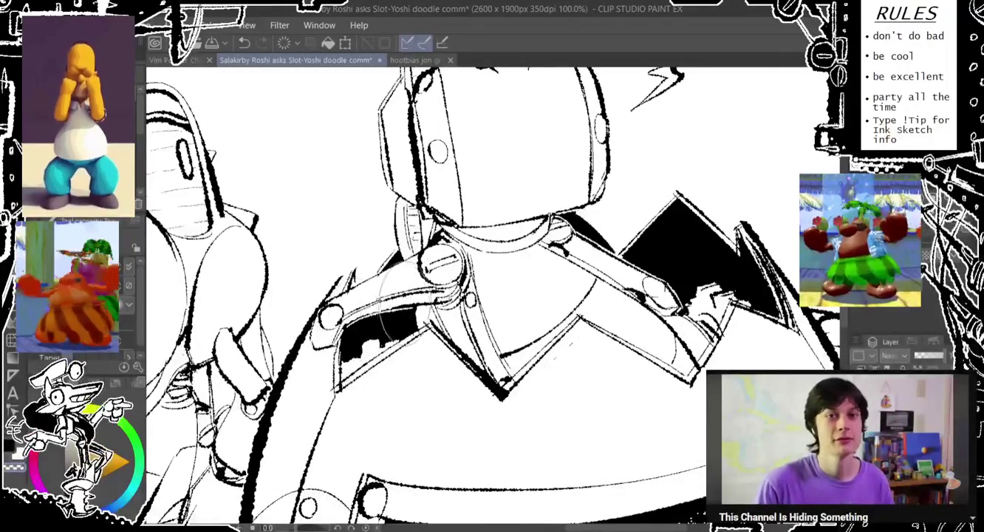
pyautogui.moveTo(361, 325); pyautogui.dragTo(348, 292)
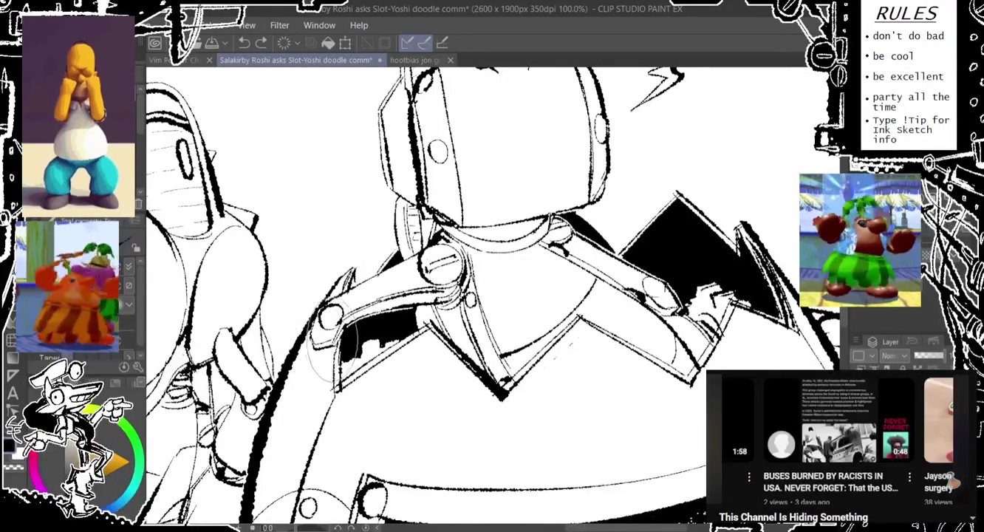
# At 33.3% zoom, pencil a curve on the base's lower-left and a darker lower-right stroke
pyautogui.scroll(-2, 348, 317)
pyautogui.scroll(-3, 348, 318)
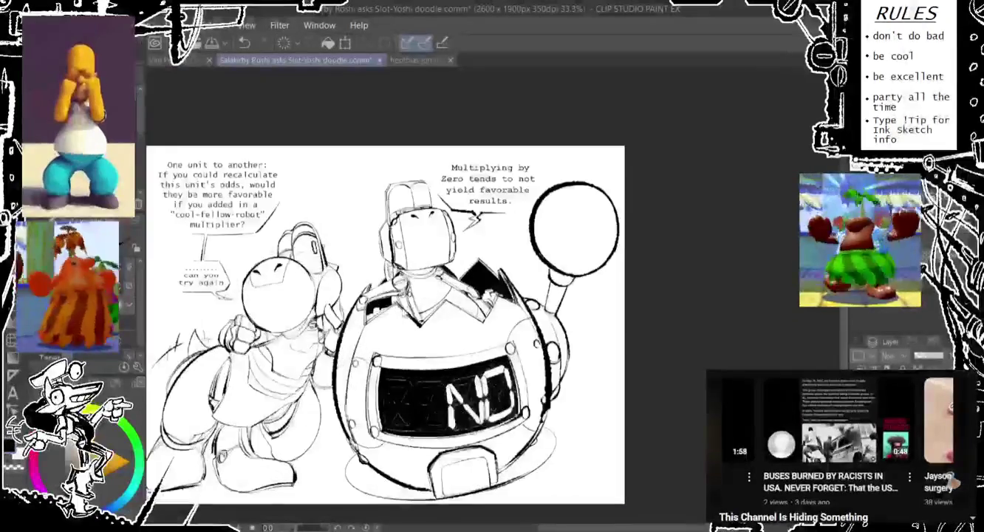
pyautogui.scroll(3, 407, 296)
pyautogui.scroll(-1, 406, 288)
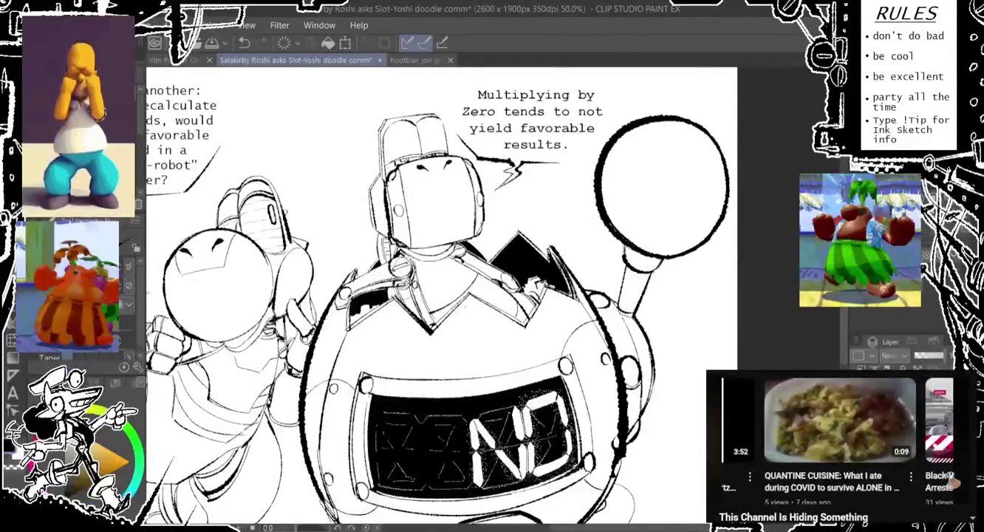
pyautogui.scroll(-1, 406, 269)
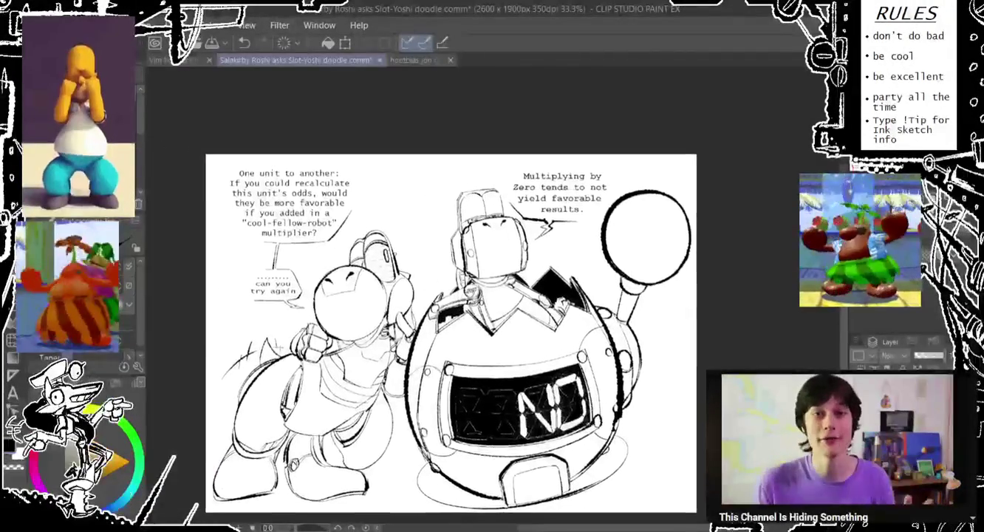
pyautogui.scroll(-2, 444, 332)
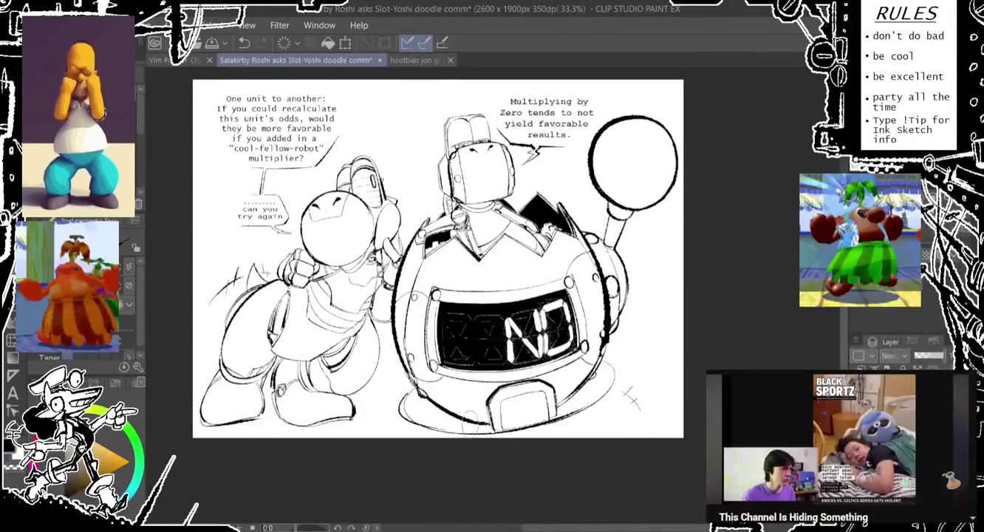
pyautogui.moveTo(399, 407); pyautogui.dragTo(447, 432)
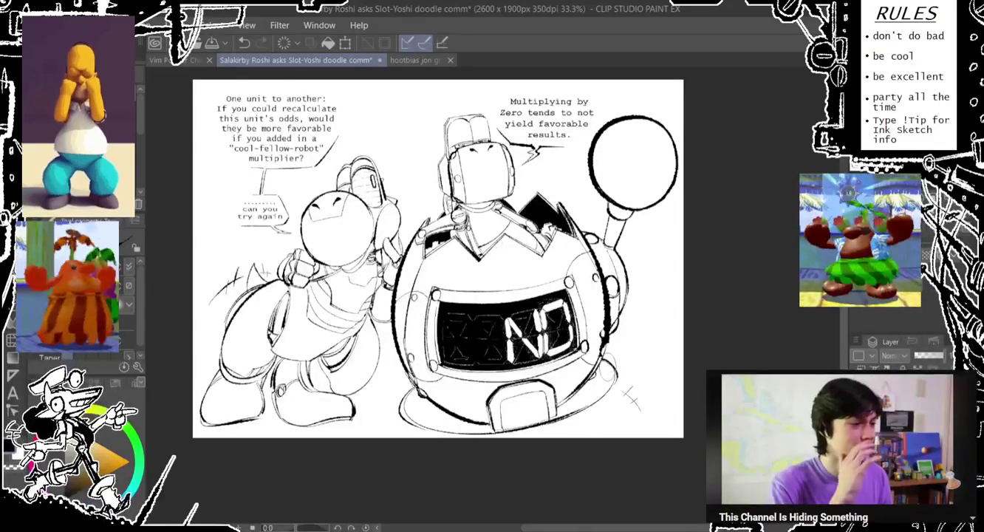
pyautogui.moveTo(611, 347); pyautogui.dragTo(600, 398)
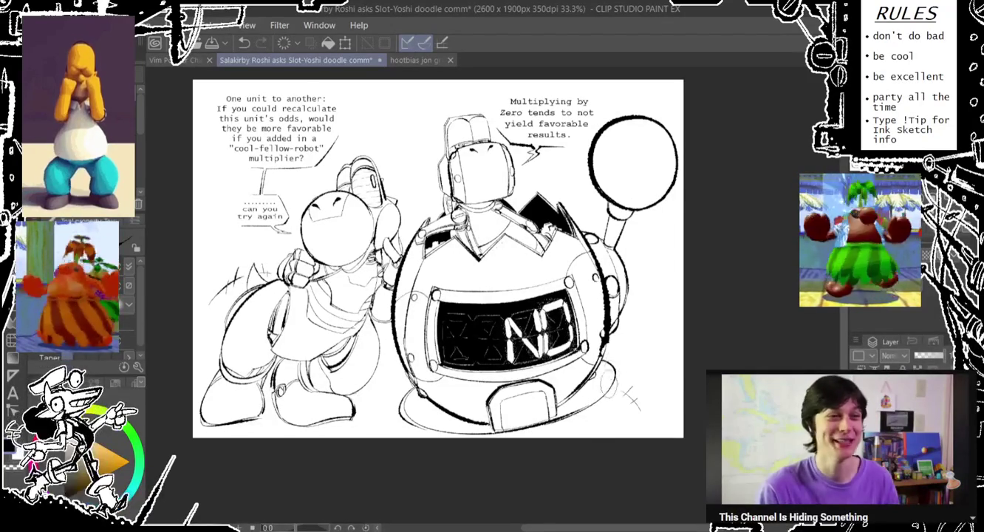
pyautogui.moveTo(577, 453); pyautogui.dragTo(570, 468)
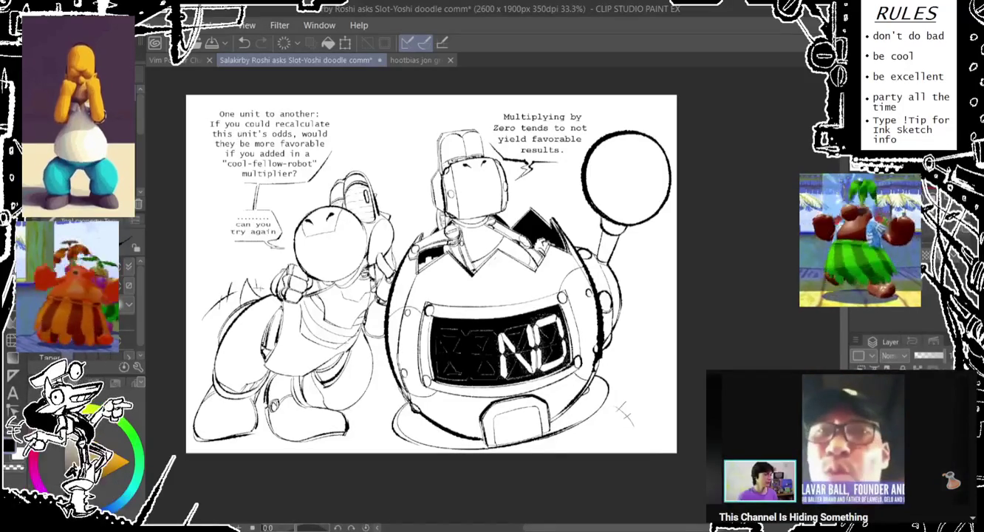
# Transform the whole drawing, nudging it slightly right on the 2700 x 1900 px canvas
pyautogui.hotkey('ctrl', 't')
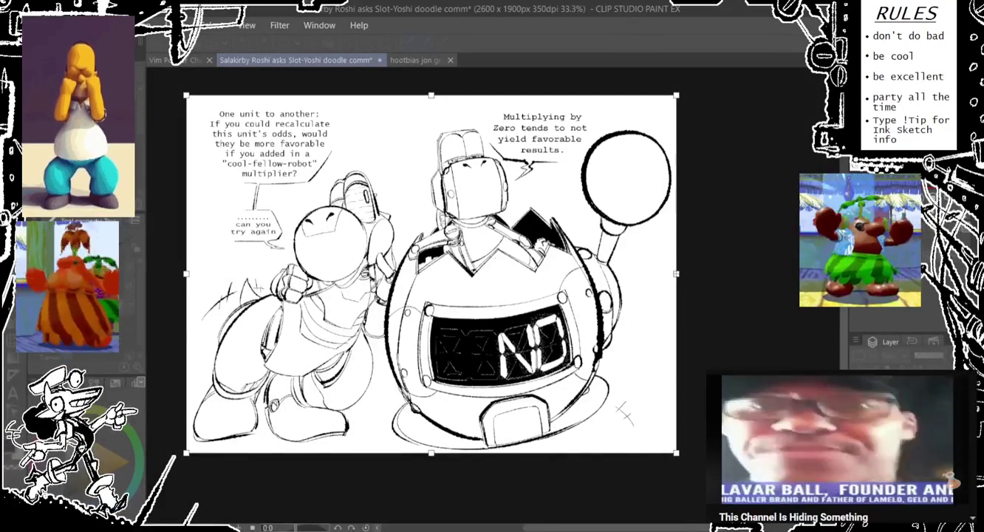
pyautogui.press('Return')
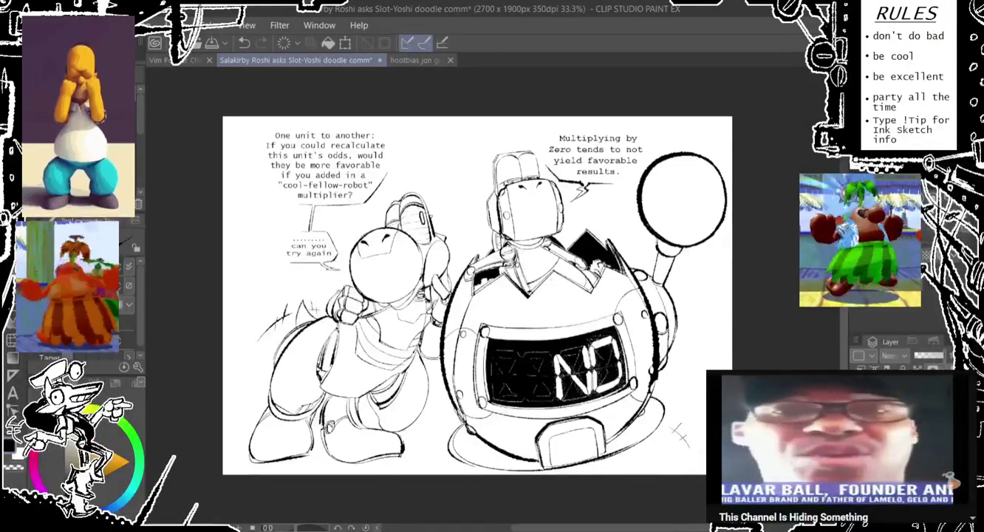
pyautogui.hotkey('ctrl', 't')
pyautogui.moveTo(385, 267); pyautogui.dragTo(389, 270)
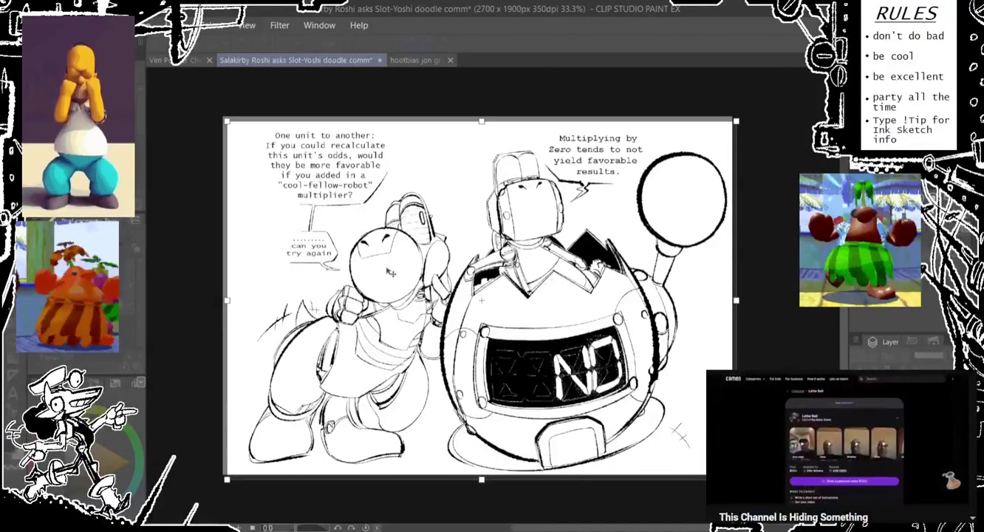
pyautogui.press('Return')
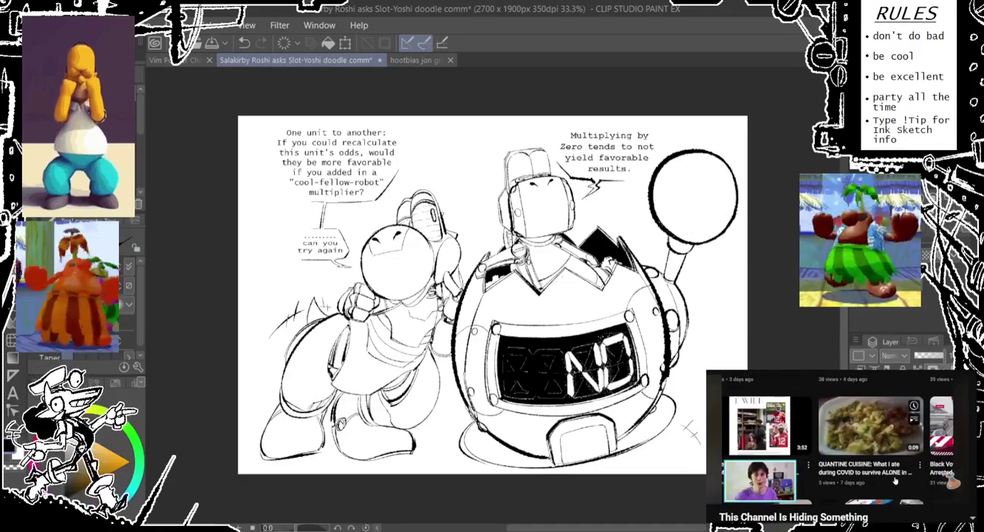
# Try several redraws of the lever ball's outline and highlight, undoing unsatisfying strokes
pyautogui.moveTo(709, 169); pyautogui.dragTo(728, 196)
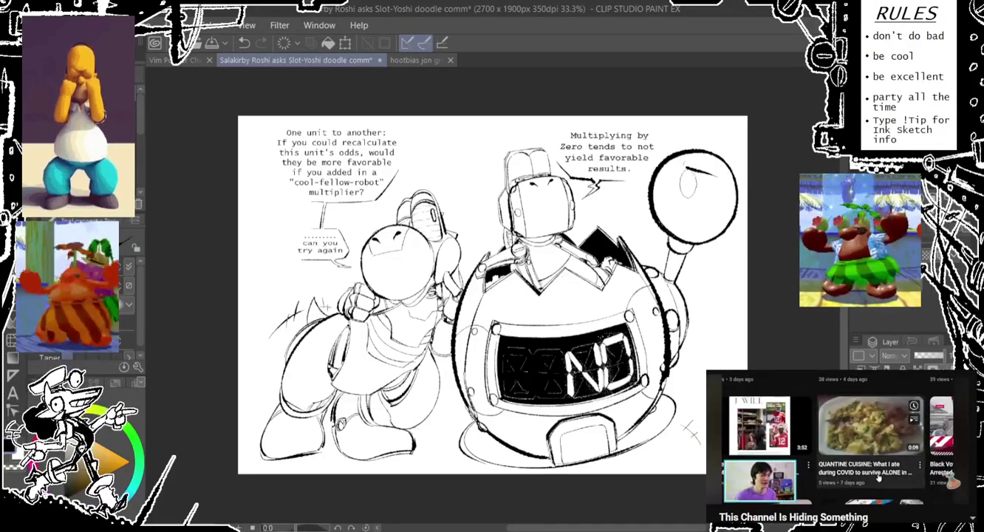
pyautogui.moveTo(650, 165)
pyautogui.mouseDown()
pyautogui.moveTo(665, 207)
pyautogui.moveTo(661, 232)
pyautogui.mouseUp()
pyautogui.moveTo(654, 185); pyautogui.dragTo(695, 133)
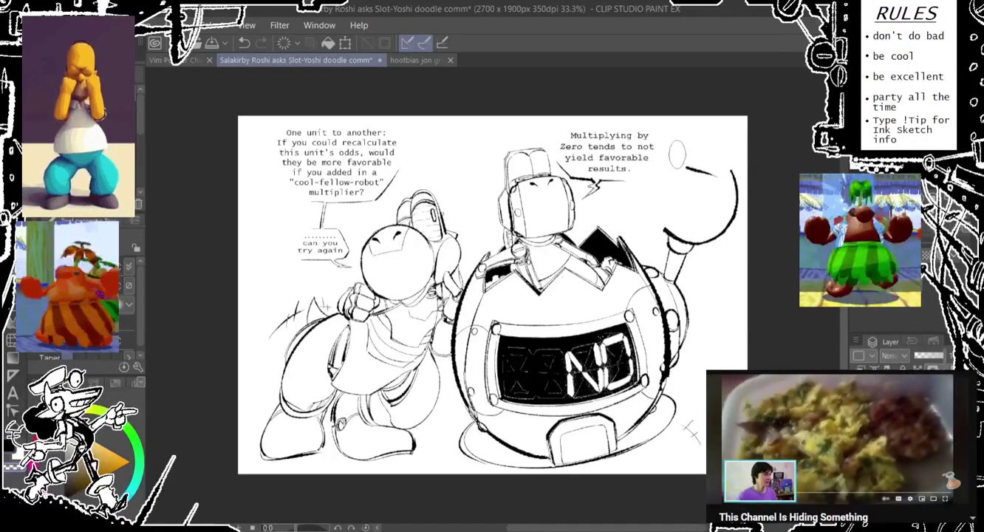
pyautogui.hotkey('ctrl', 'z')
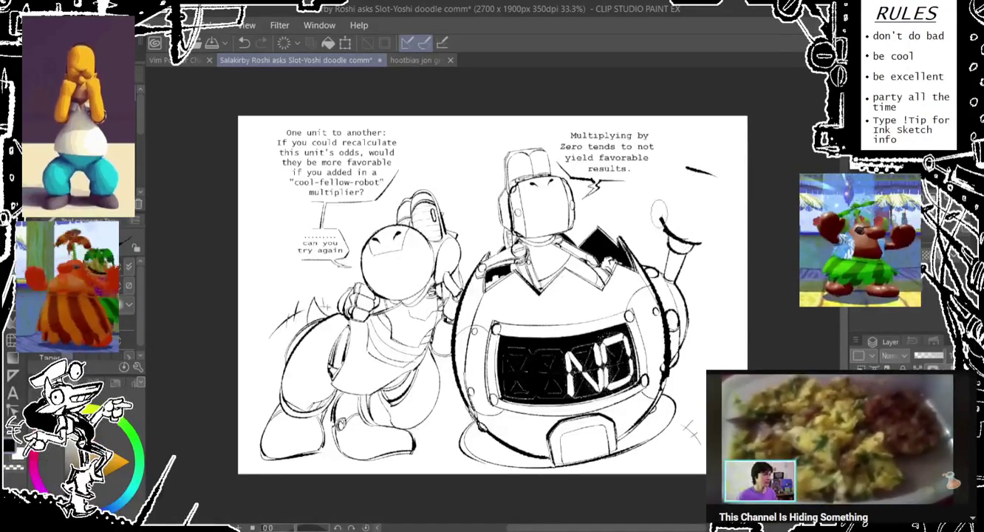
pyautogui.hotkey('ctrl', 'y')
pyautogui.hotkey('ctrl', 'z')
pyautogui.moveTo(665, 215)
pyautogui.mouseDown()
pyautogui.moveTo(650, 240)
pyautogui.moveTo(709, 165)
pyautogui.mouseUp()
pyautogui.moveTo(687, 217); pyautogui.dragTo(690, 237)
pyautogui.hotkey('ctrl', 'z')
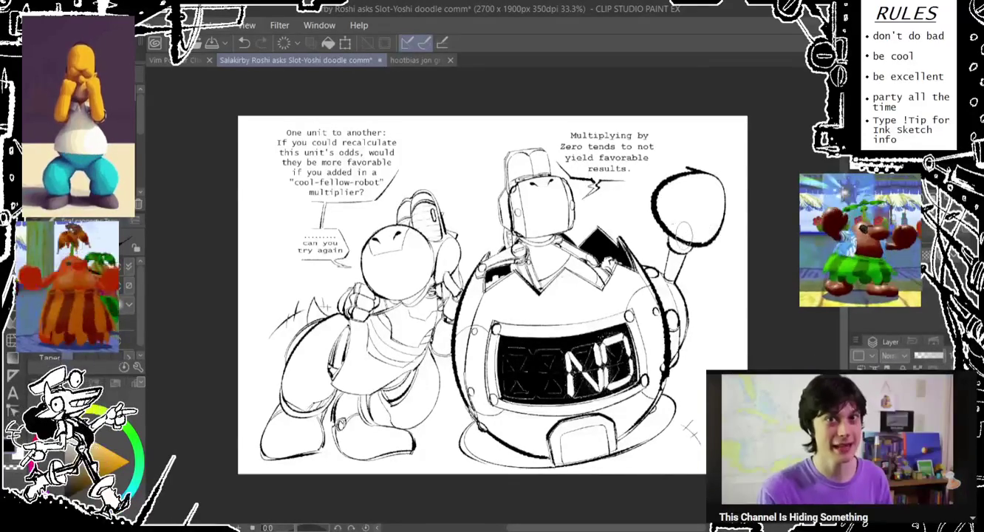
# Redraw the ball above the stick as a cleaner circle, undoing a stray dot and heavier outline
pyautogui.moveTo(690, 169); pyautogui.dragTo(668, 237)
pyautogui.hotkey('ctrl', 'z')
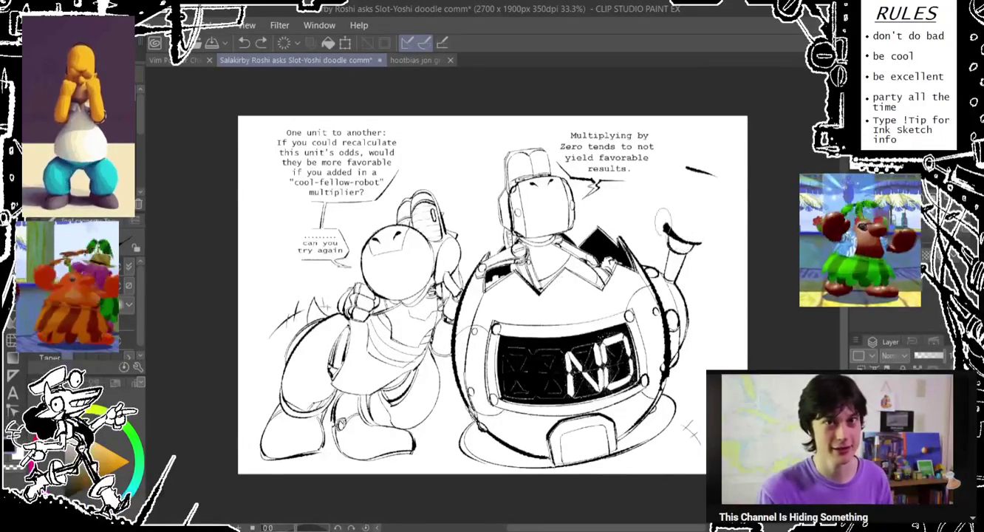
pyautogui.hotkey('ctrl', 'y')
pyautogui.hotkey('ctrl', 'z')
pyautogui.moveTo(691, 168); pyautogui.dragTo(684, 172)
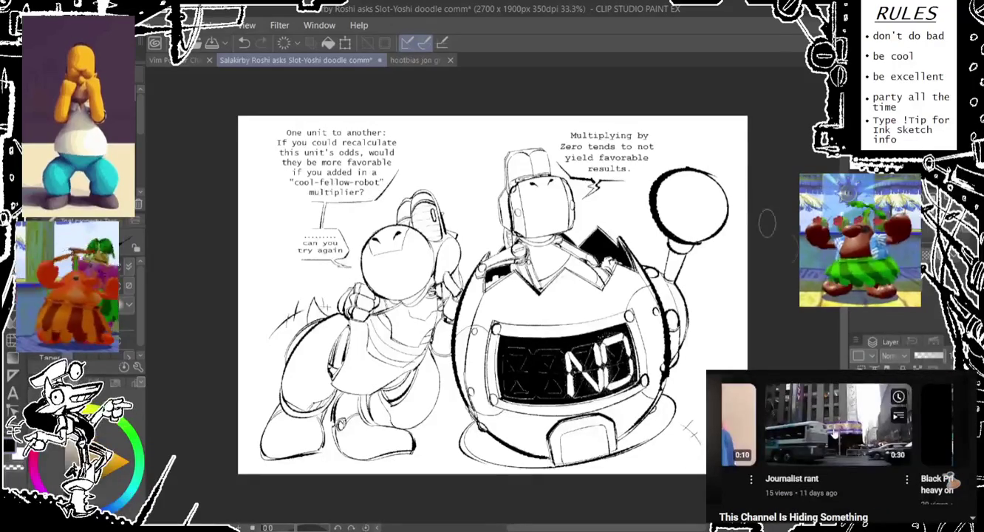
pyautogui.click(694, 235)
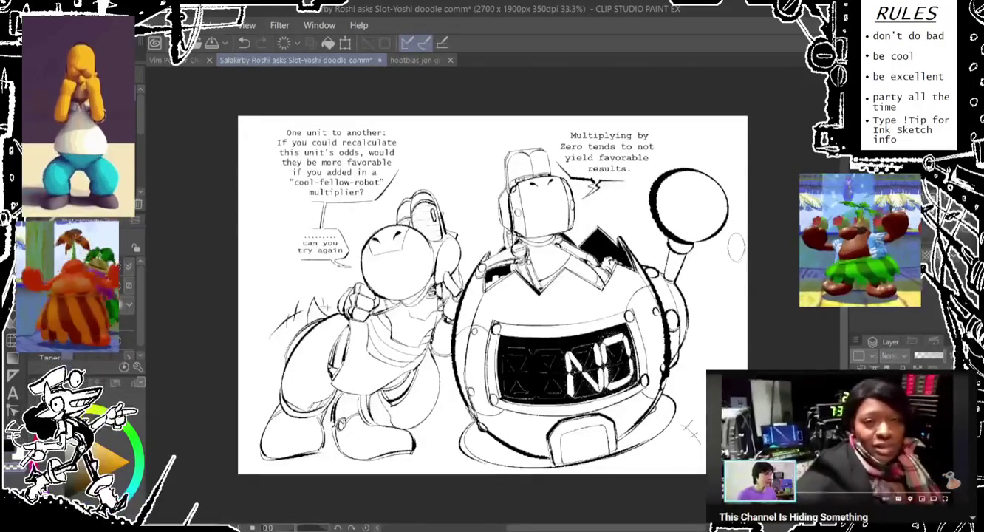
pyautogui.hotkey('ctrl', 'z')
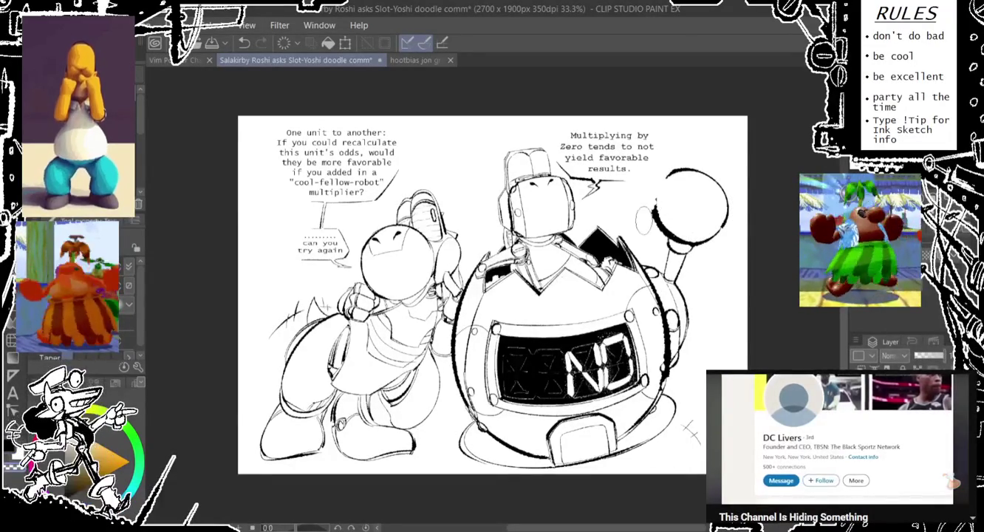
pyautogui.moveTo(681, 160); pyautogui.dragTo(656, 230)
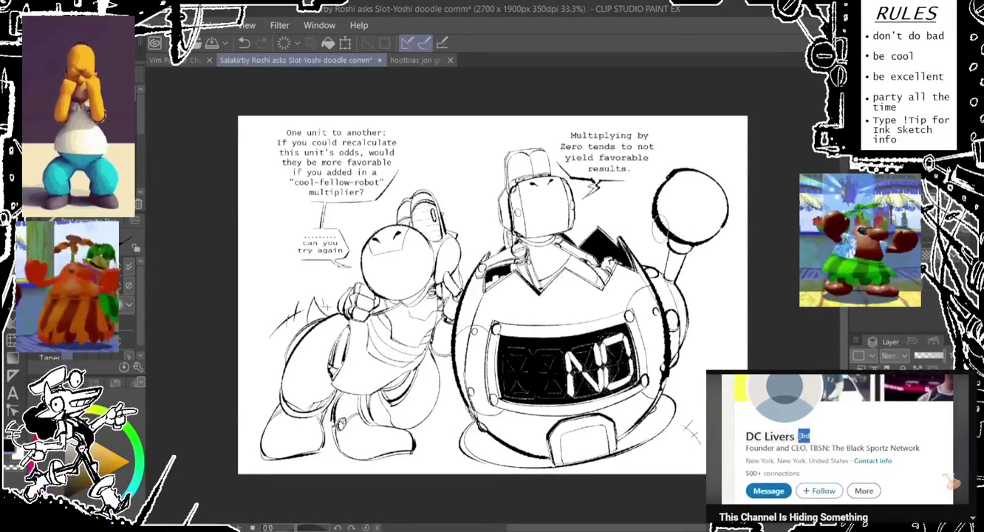
pyautogui.hotkey('ctrl', 'z')
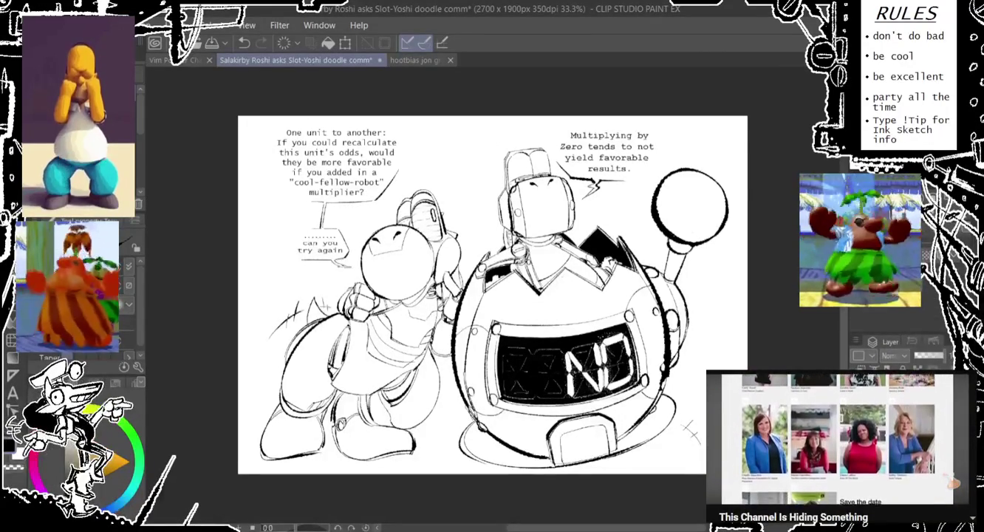
# Check the sketch under the inks, then ink where the lever arm meets the ball
pyautogui.hotkey('ctrl', 'z')
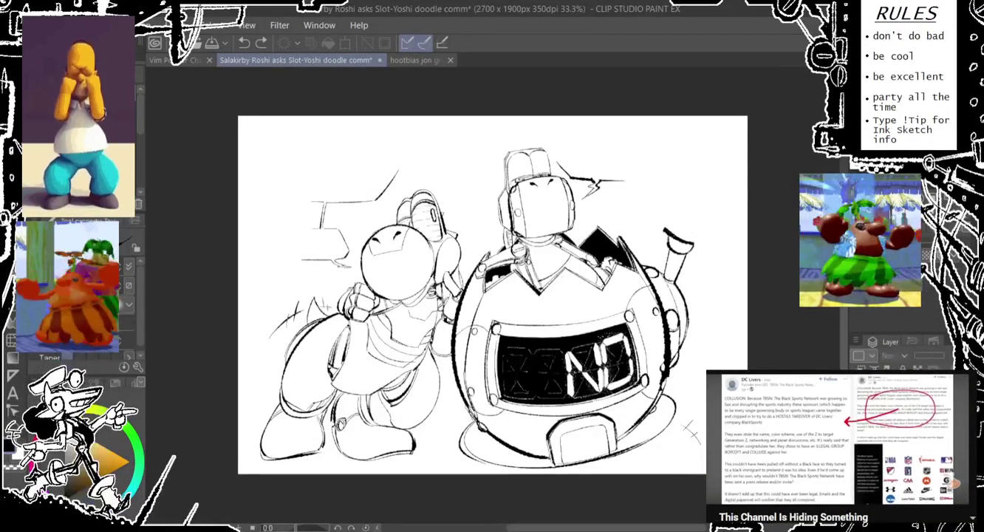
pyautogui.hotkey('ctrl', 'y')
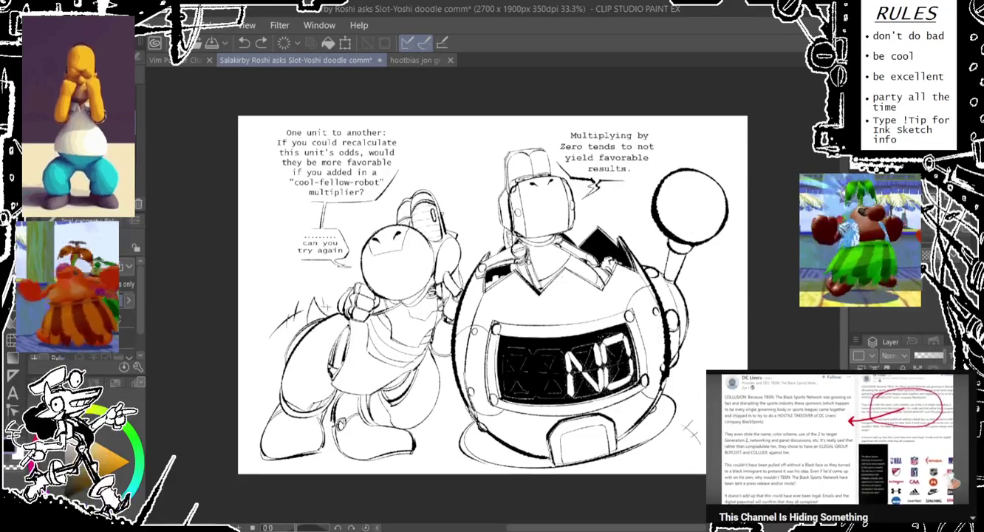
pyautogui.moveTo(690, 246)
pyautogui.mouseDown()
pyautogui.moveTo(673, 262)
pyautogui.moveTo(687, 252)
pyautogui.mouseUp()
# Nudge the artwork's position on the page and save the doodle as a PNG
pyautogui.hotkey('ctrl', 'z')
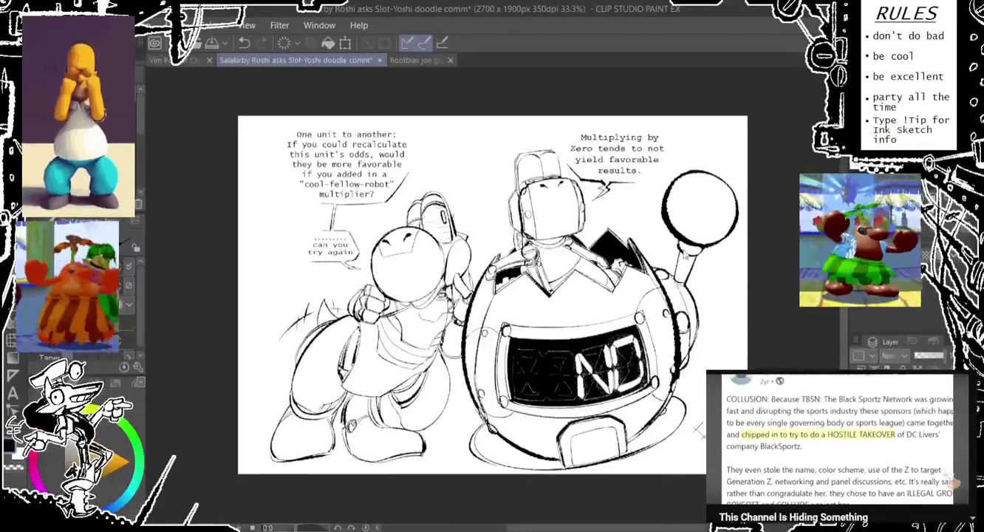
pyautogui.hotkey('ctrl', 'z')
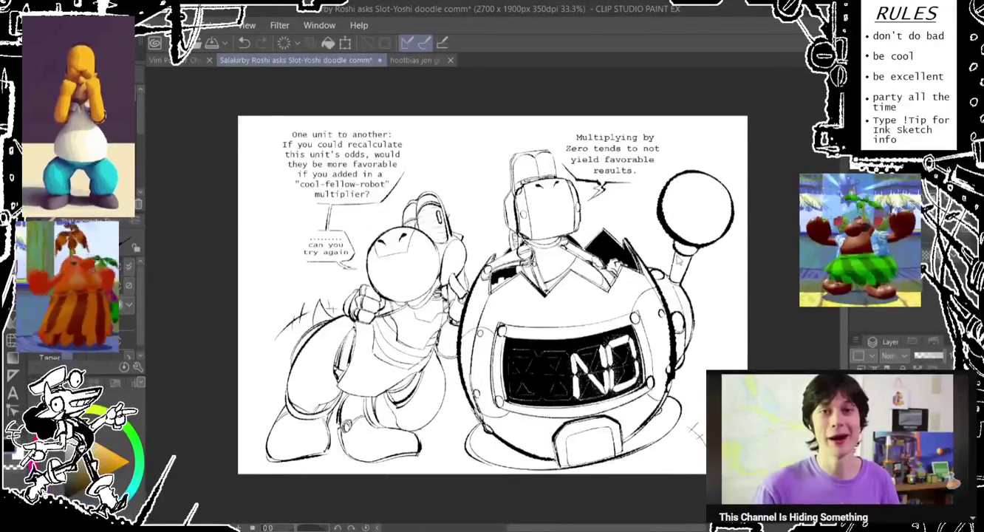
pyautogui.hotkey('ctrl', 'z')
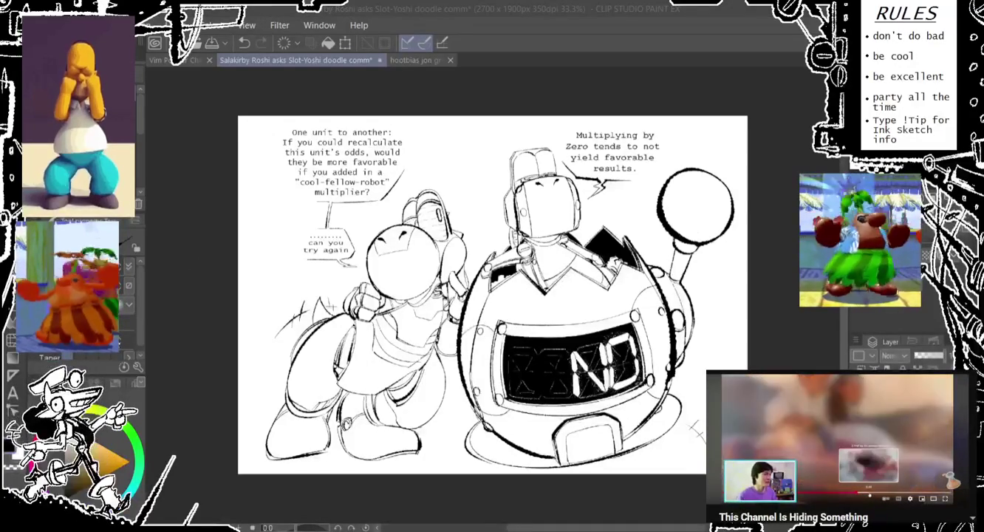
pyautogui.hotkey('ctrl', 's')
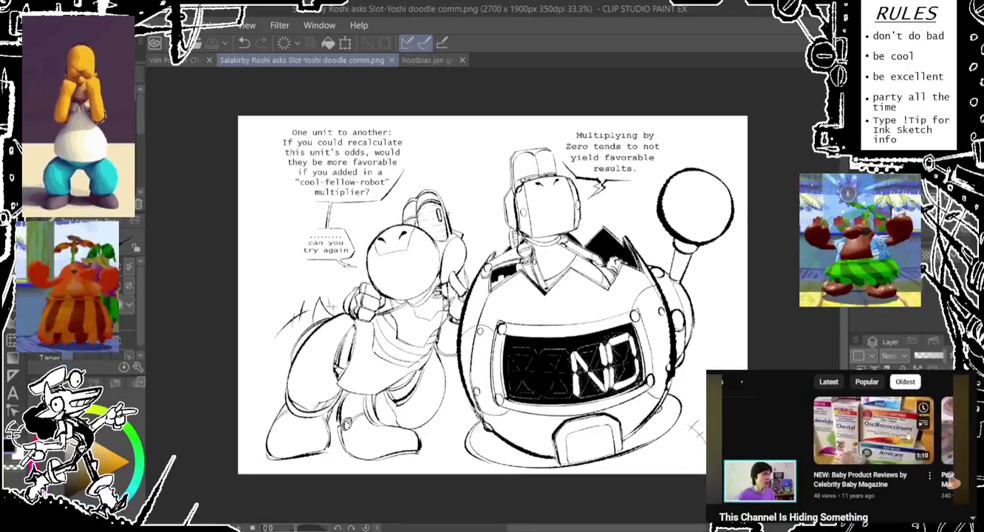
pyautogui.click(853, 465)
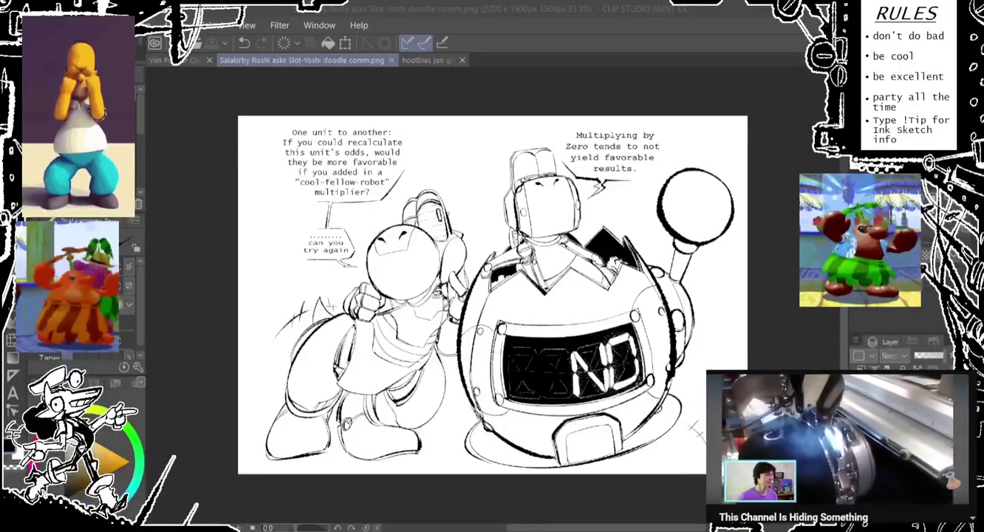
pyautogui.write('blackcoinz')
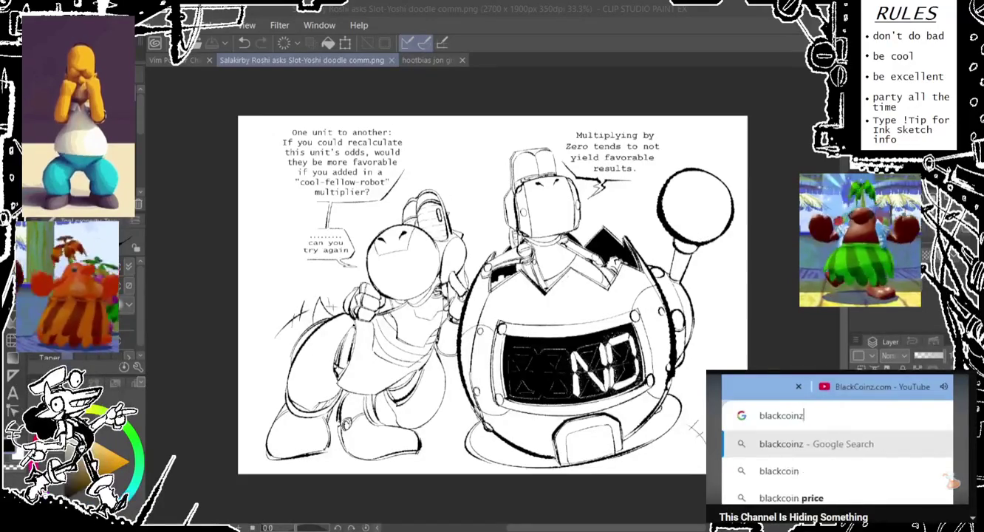